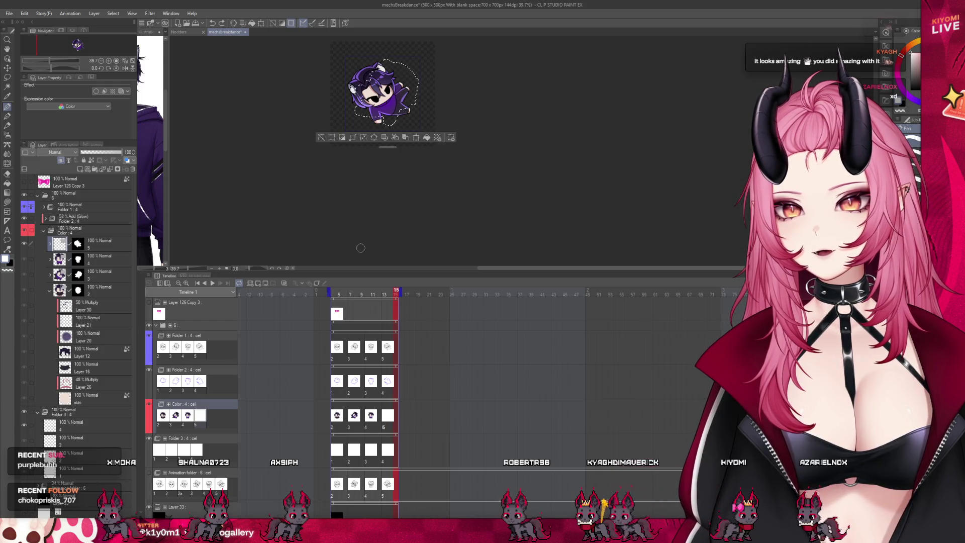
# Step: Go to frame 13, drop the selection and undo the white-outline Folder 3
pyautogui.click(386, 392)
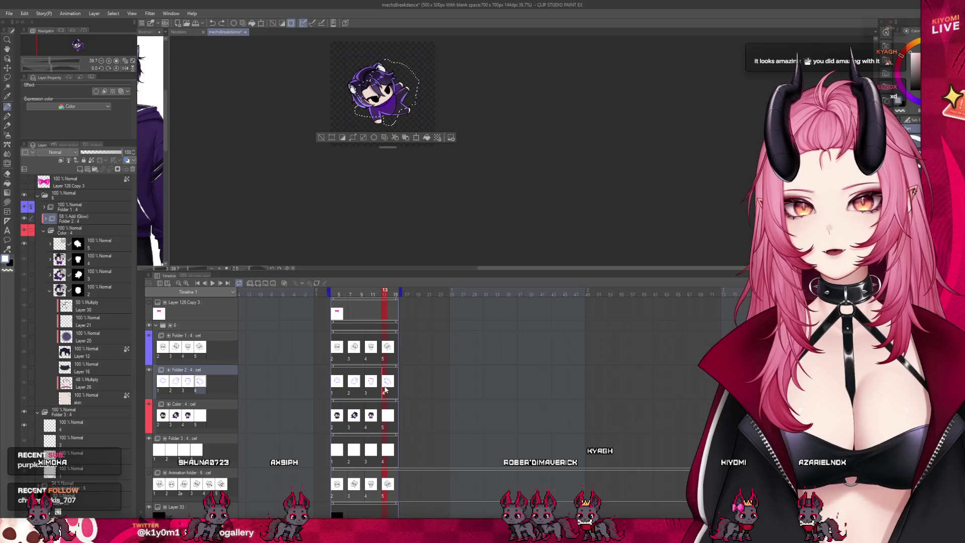
pyautogui.hotkey('ctrl', 'd')
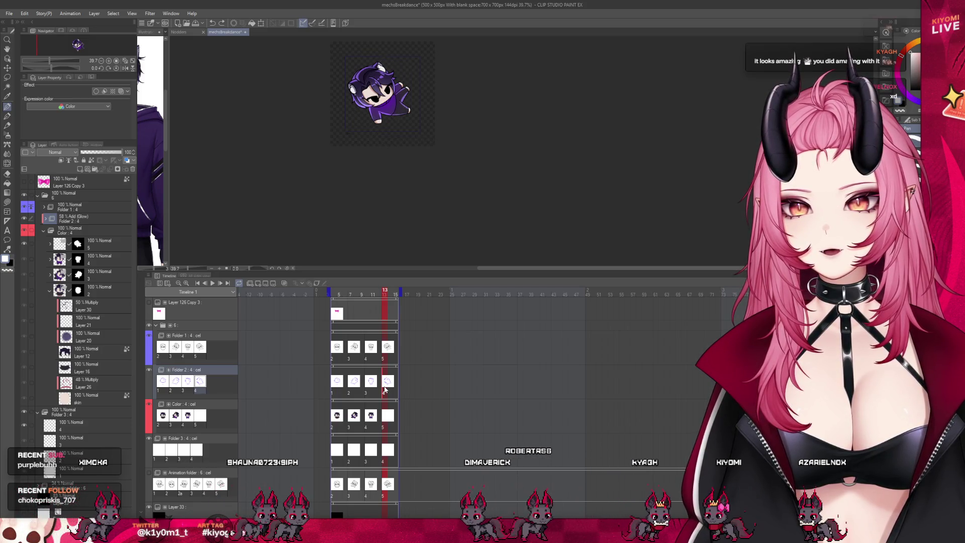
pyautogui.hotkey('ctrl', 'z')
pyautogui.hotkey('ctrl', 'z')
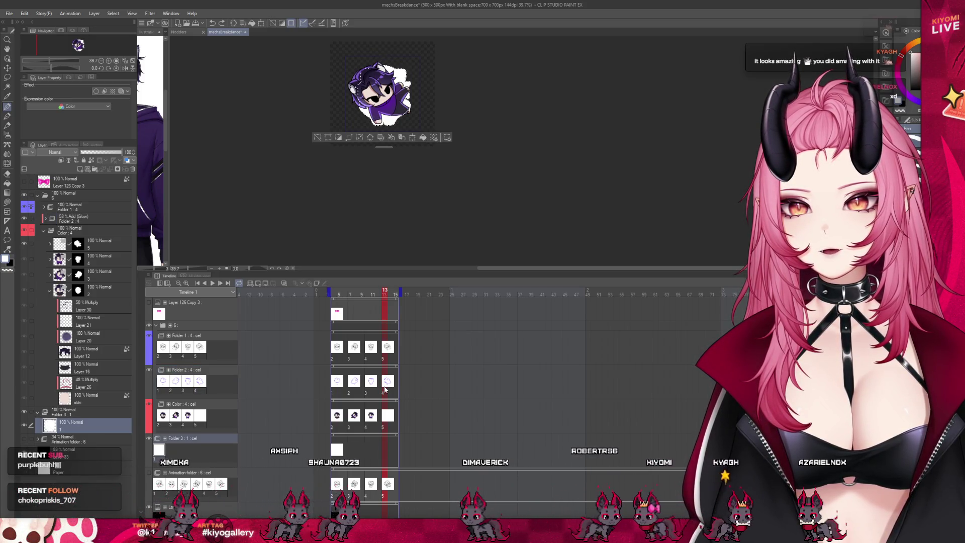
pyautogui.hotkey('ctrl', 'z')
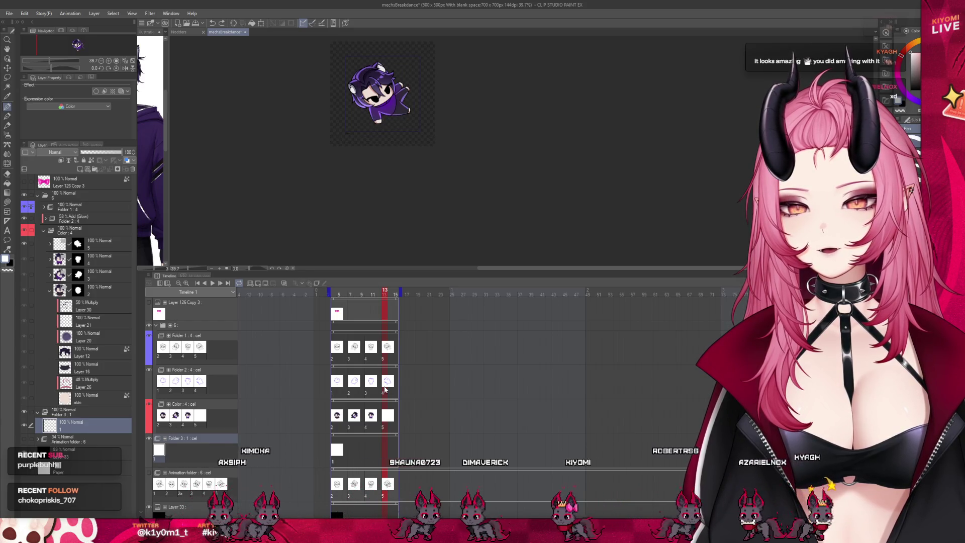
pyautogui.hotkey('ctrl', 'z')
pyautogui.hotkey('ctrl', 'z')
pyautogui.hotkey('ctrl', 'z')
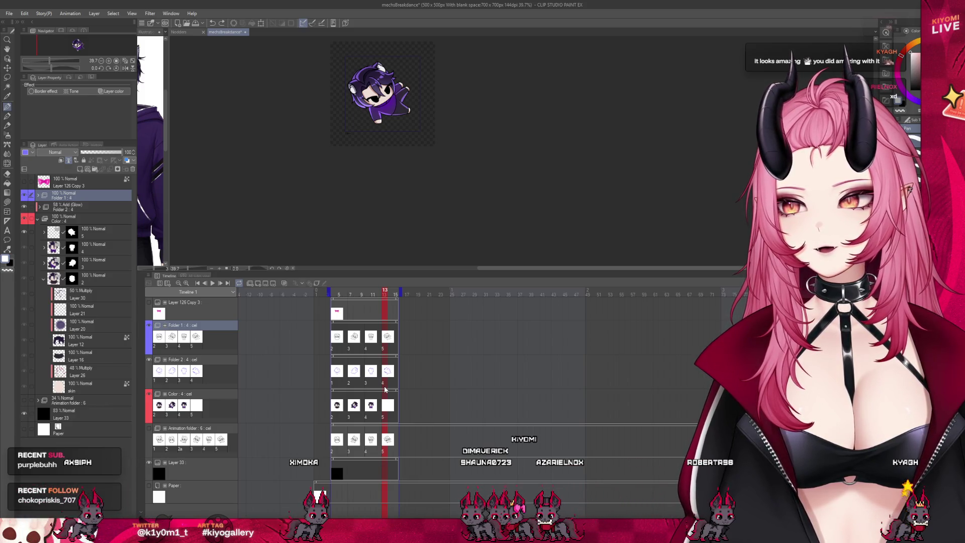
# Step: Undo the grouping of Folder 1, Folder 2 and Color, then undo once more on Color
pyautogui.hotkey('ctrl', 'z')
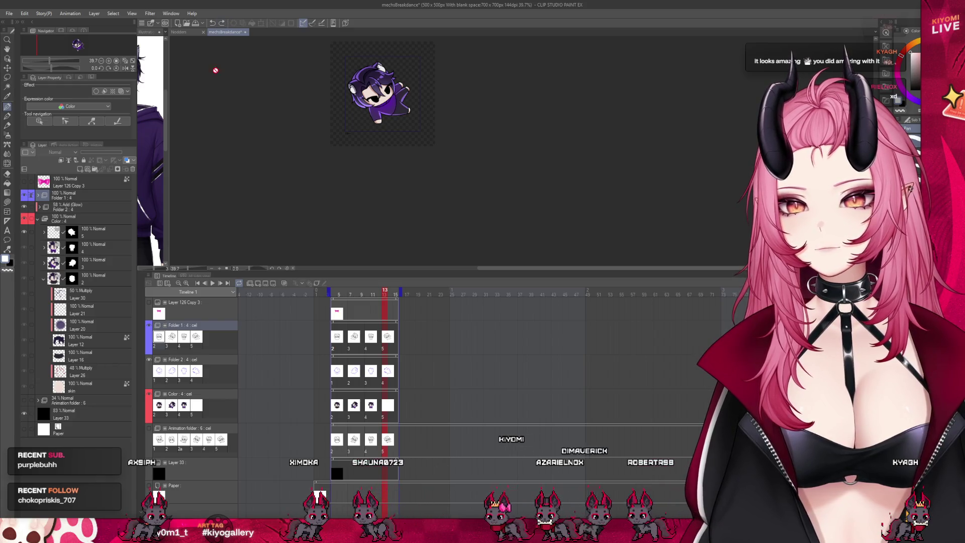
pyautogui.click(103, 238)
pyautogui.hotkey('ctrl', 'z')
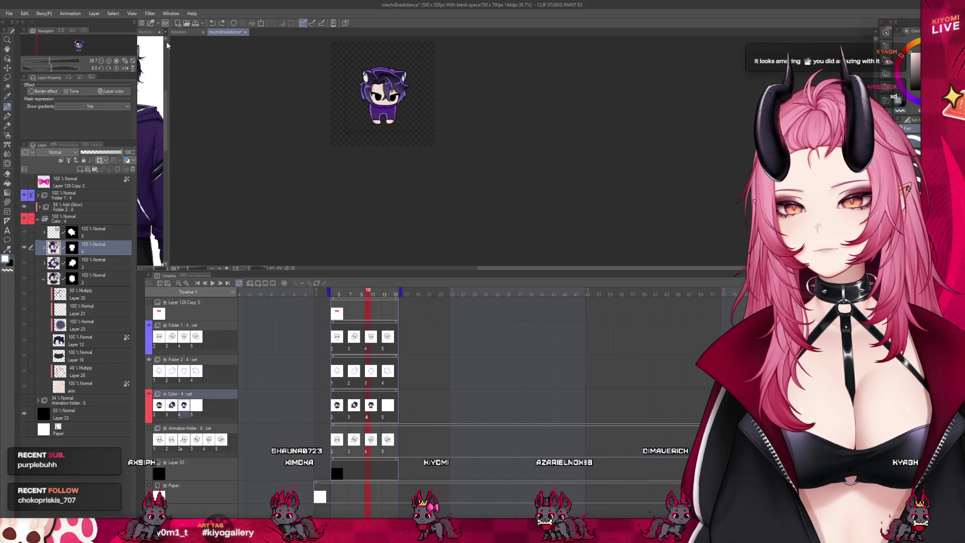
# Step: Redo the folder grouping and the Folder 3 white outline around the character
pyautogui.click(225, 24)
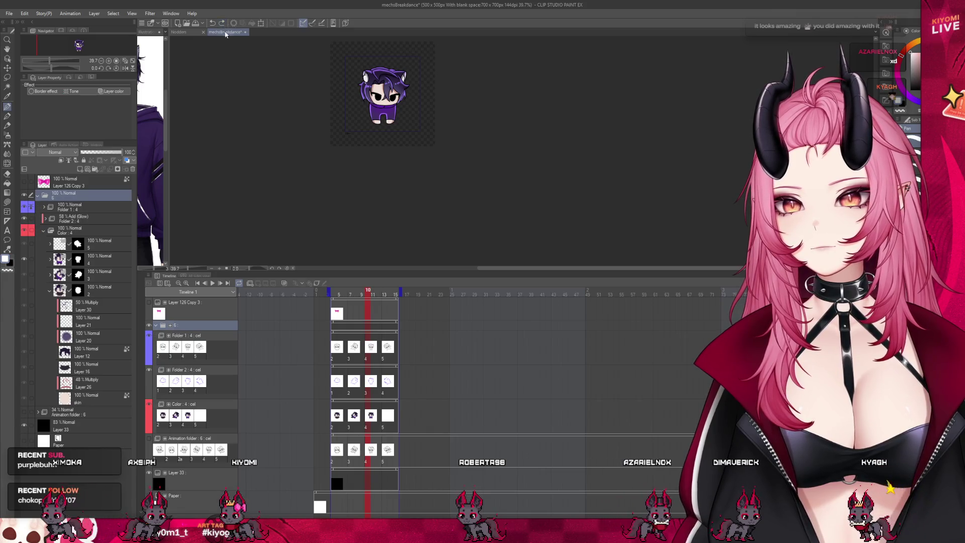
pyautogui.click(386, 357)
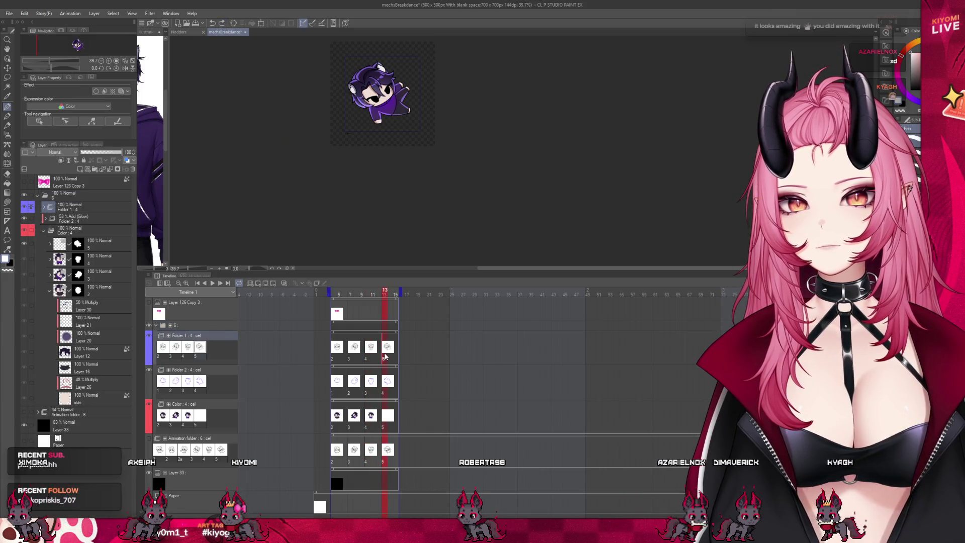
pyautogui.click(222, 23)
pyautogui.click(222, 23)
pyautogui.click(222, 24)
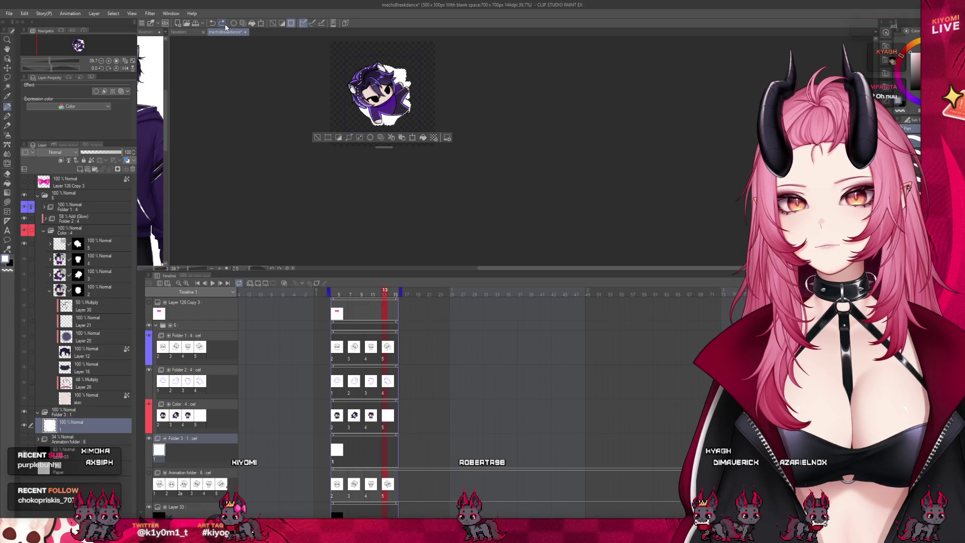
pyautogui.click(225, 25)
pyautogui.click(225, 25)
pyautogui.click(226, 25)
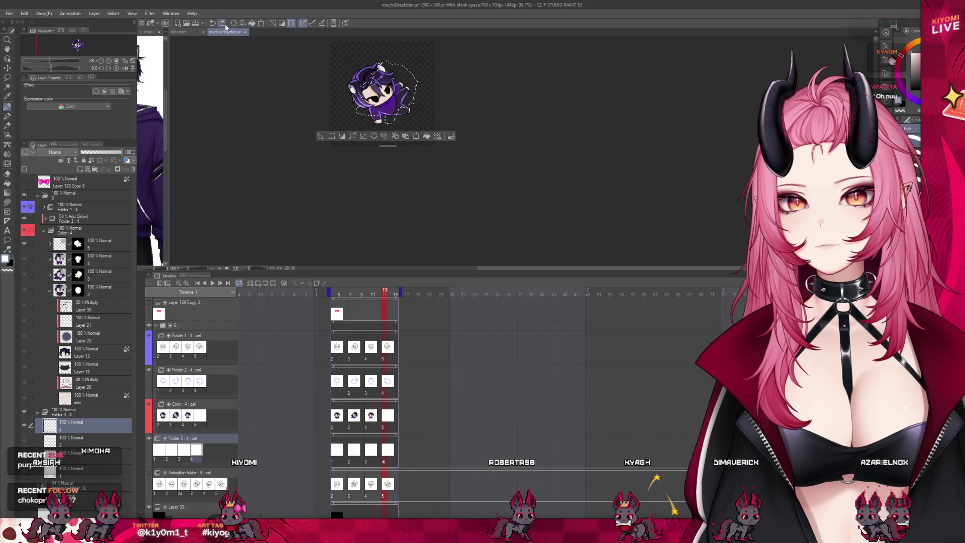
pyautogui.click(225, 25)
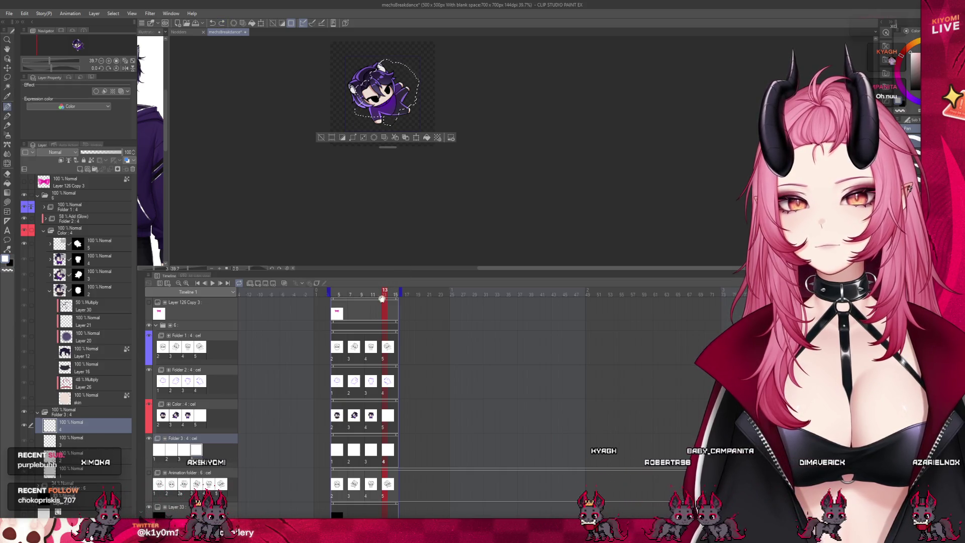
# Step: Scrub the poses, then redo the retiming that stretches the cels to frame 29
pyautogui.moveTo(382, 298)
pyautogui.mouseDown()
pyautogui.moveTo(367, 298)
pyautogui.moveTo(395, 298)
pyautogui.mouseUp()
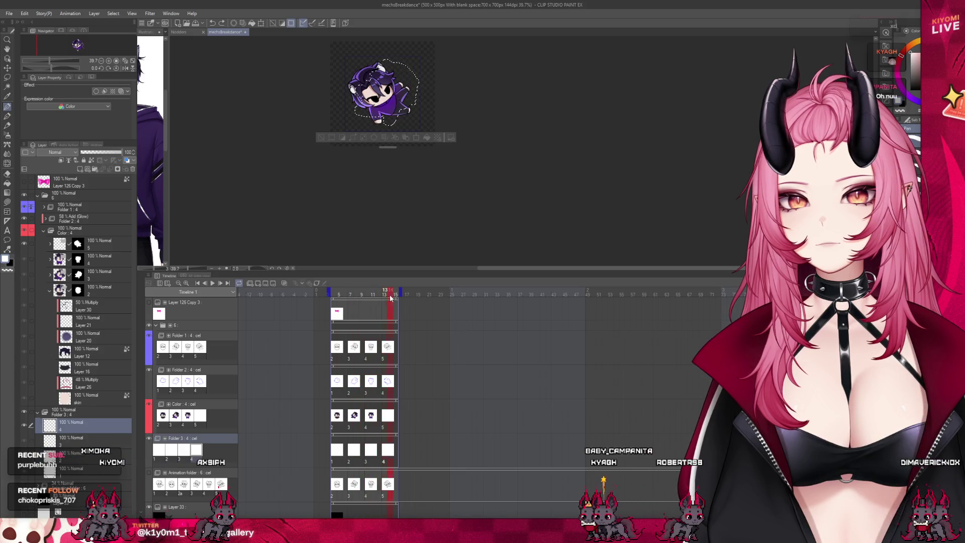
pyautogui.click(221, 24)
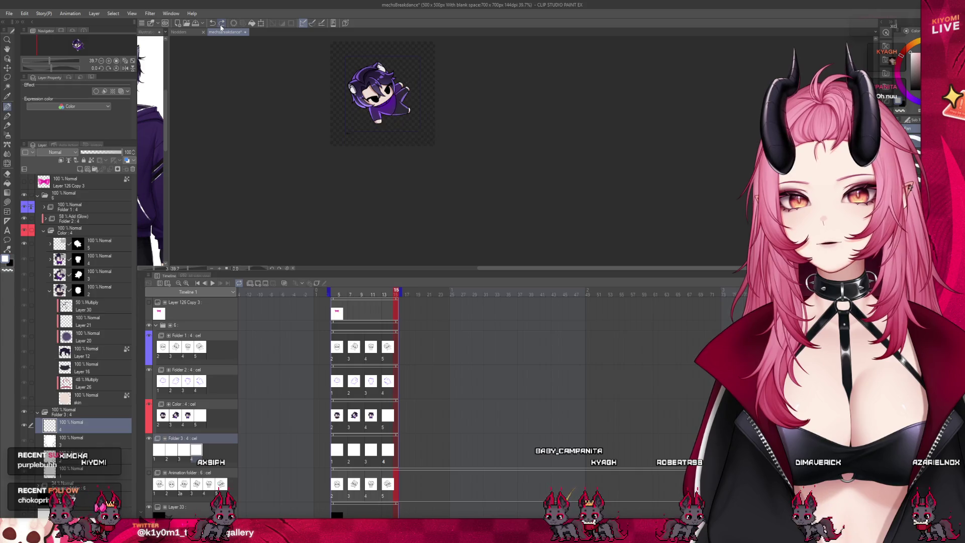
pyautogui.click(221, 24)
pyautogui.click(222, 25)
pyautogui.click(221, 24)
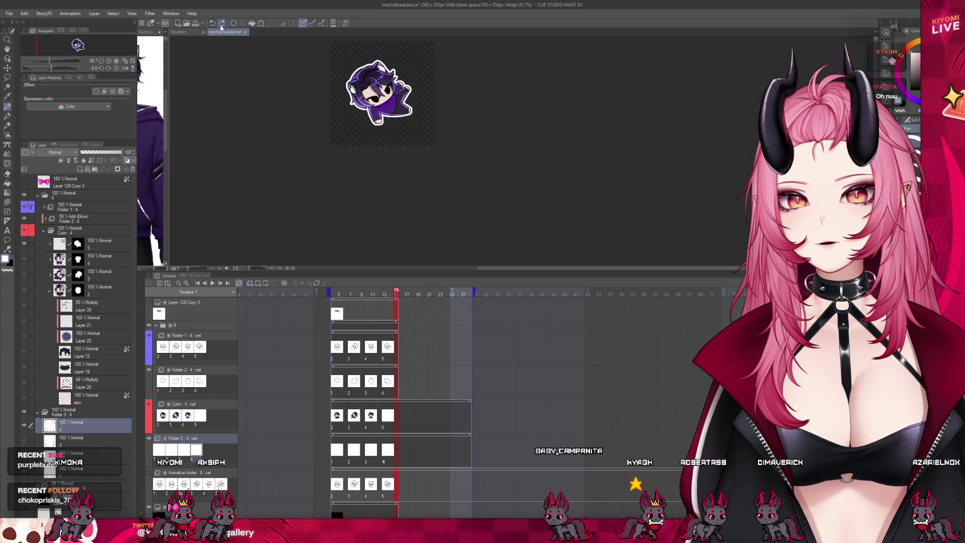
pyautogui.click(221, 24)
pyautogui.click(221, 25)
pyautogui.click(221, 25)
pyautogui.click(221, 24)
pyautogui.click(222, 24)
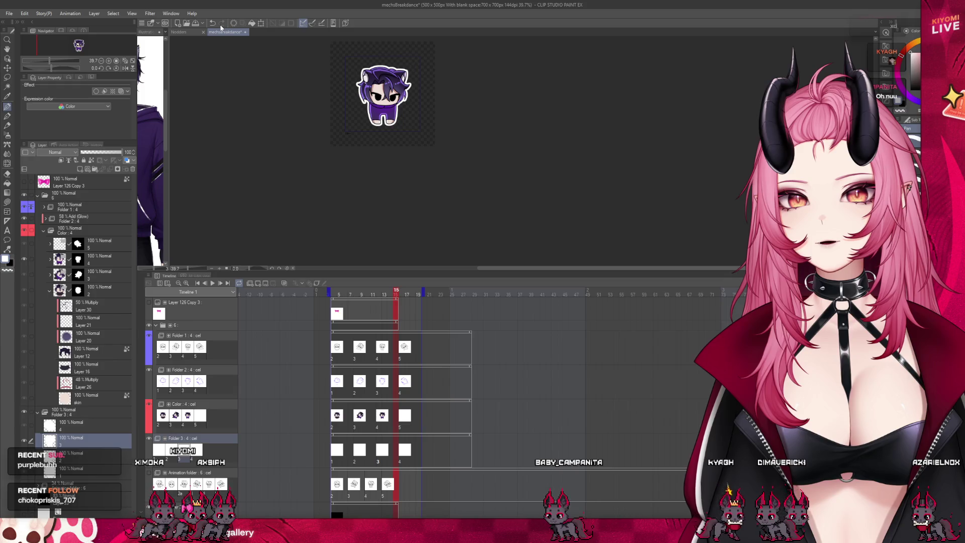
# Step: Play the animation from frame 4, select Layer 33 and enlarge the canvas above the timeline
pyautogui.moveTo(400, 295); pyautogui.dragTo(422, 322)
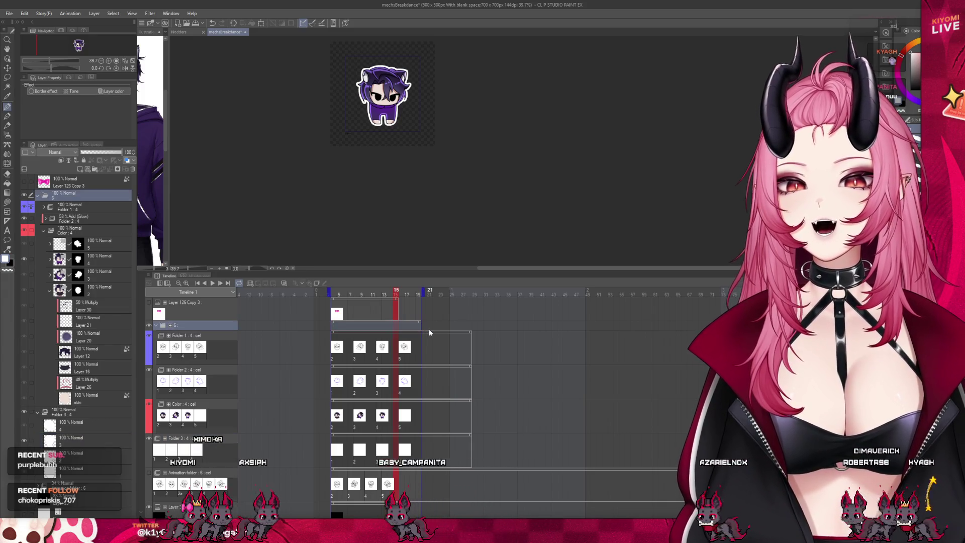
pyautogui.click(332, 295)
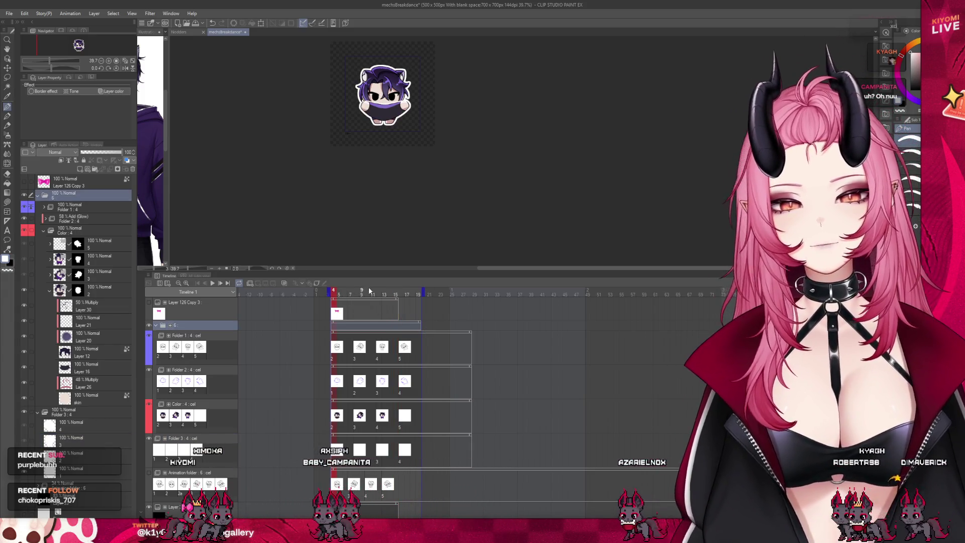
pyautogui.click(213, 283)
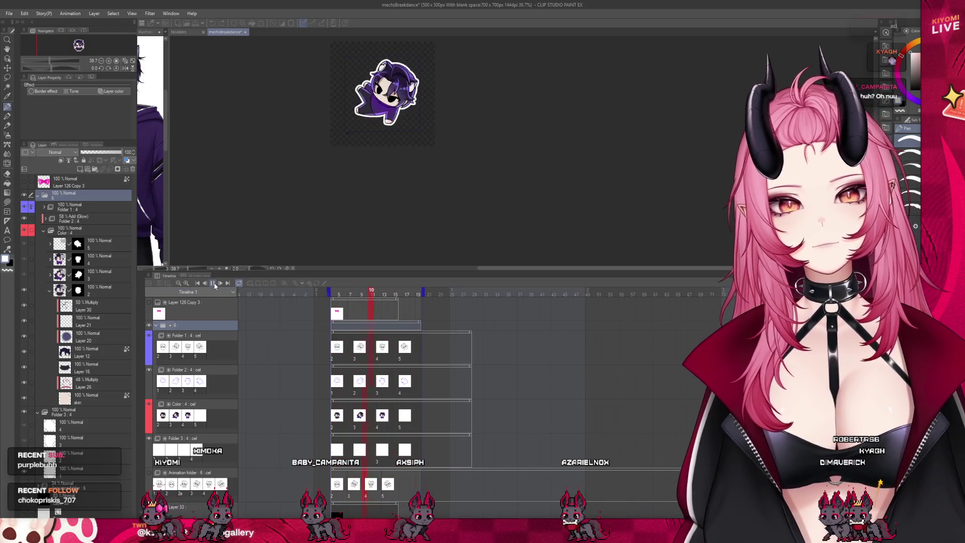
pyautogui.click(397, 504)
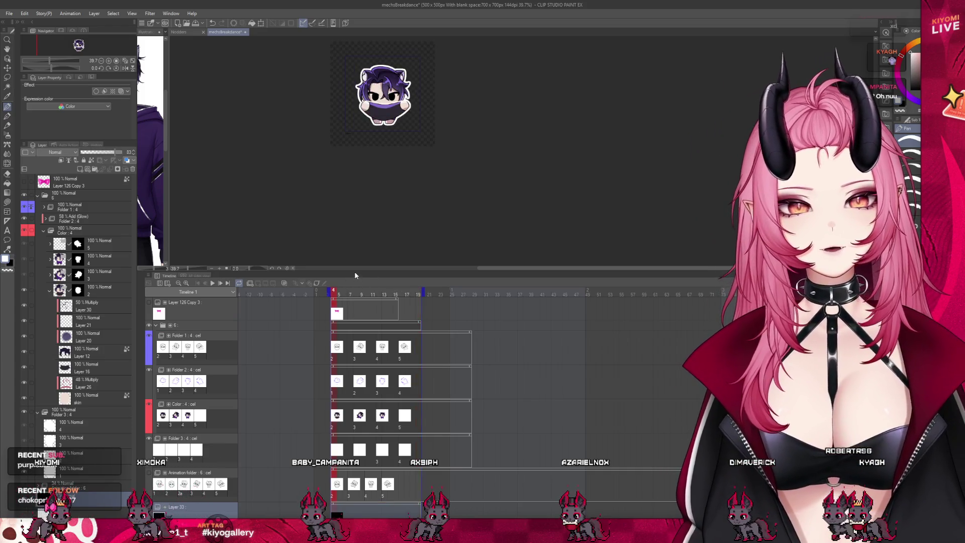
pyautogui.moveTo(354, 272); pyautogui.dragTo(228, 402)
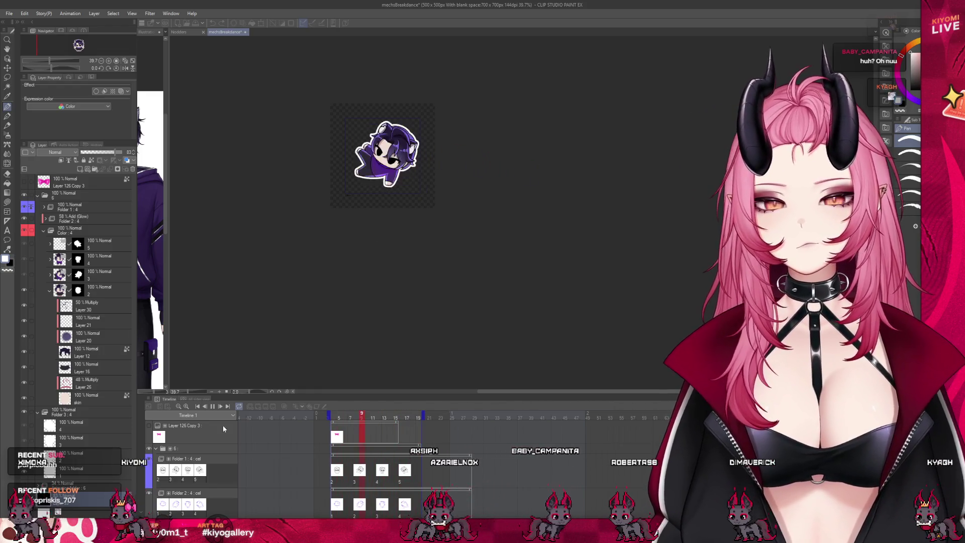
# Step: Stop playback, zoom the canvas to 110% and shrink the timeline to a thin strip
pyautogui.click(212, 406)
pyautogui.hotkey('ctrl', '+')
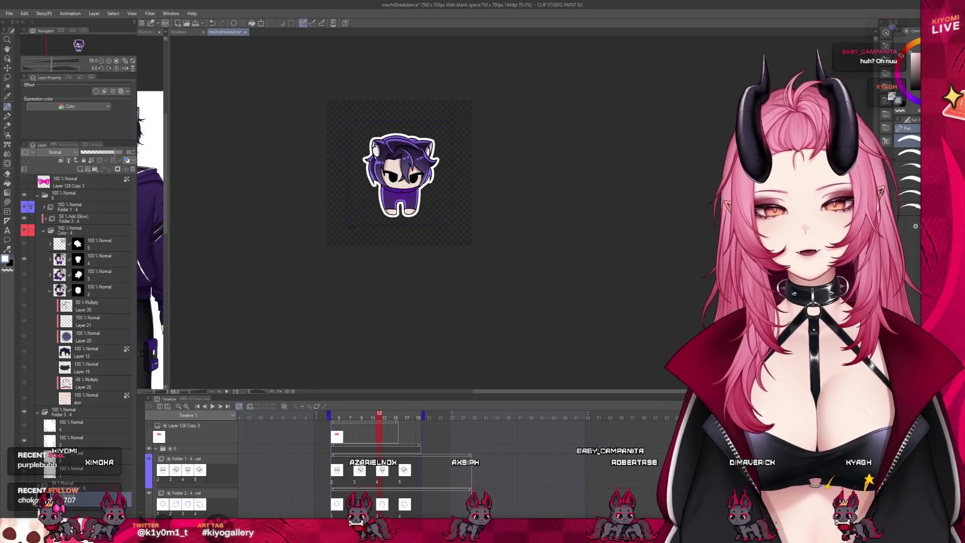
pyautogui.scroll(2, 405, 105)
pyautogui.scroll(1, 406, 148)
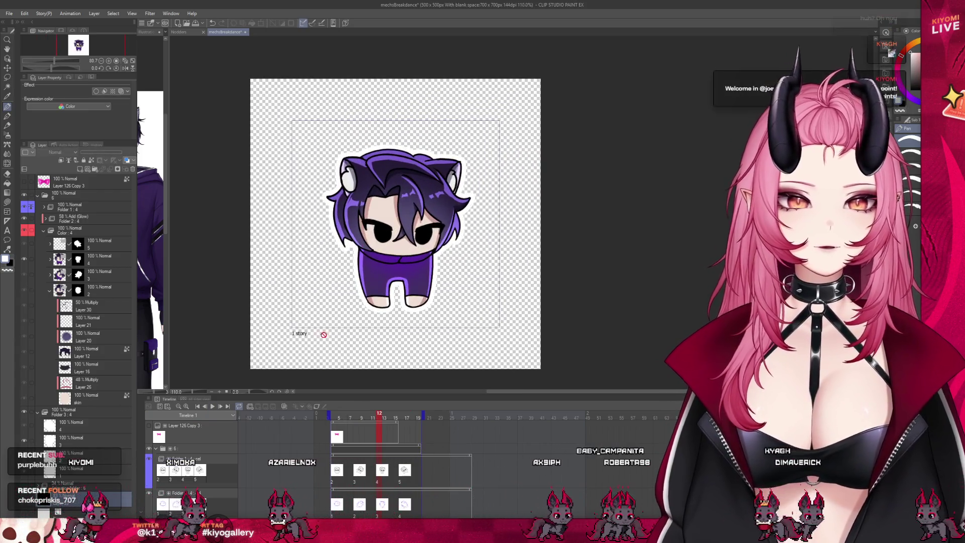
pyautogui.moveTo(379, 394); pyautogui.dragTo(379, 465)
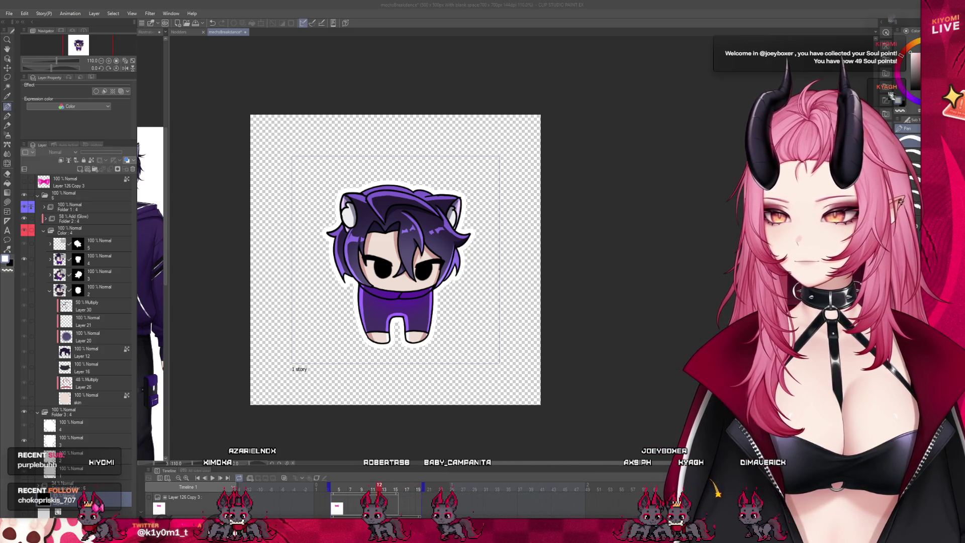
pyautogui.press('alt')
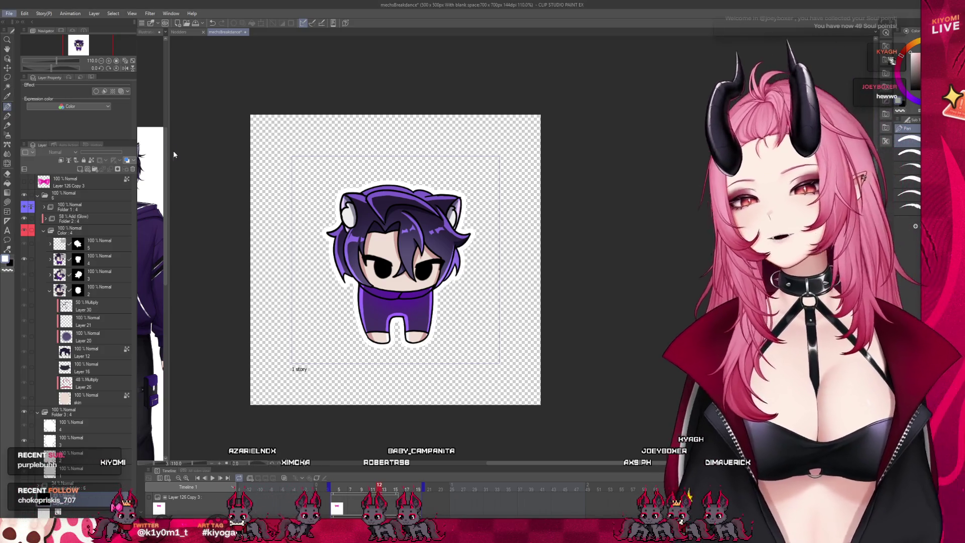
# Step: Export the animation as mechsBreakdance_slow.png and switch to the Levi506 emote tester
pyautogui.press('alt')
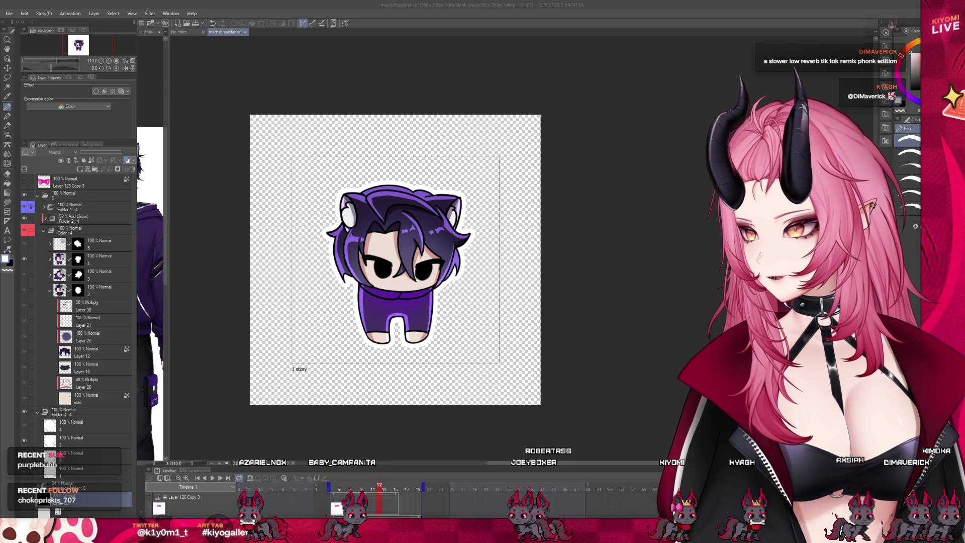
pyautogui.hotkey('alt', 'Tab')
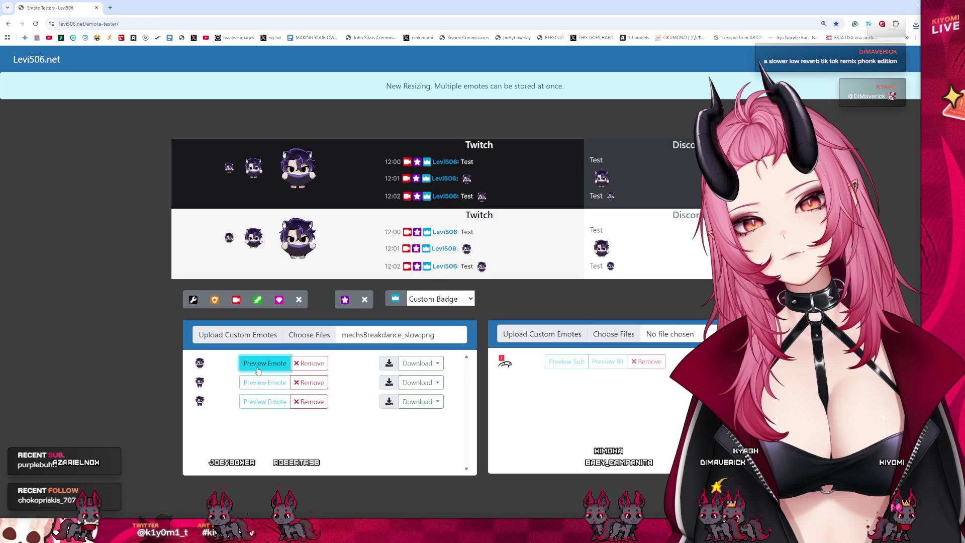
# Step: Preview the second uploaded emote in the Twitch and Discord chat previews
pyautogui.click(257, 381)
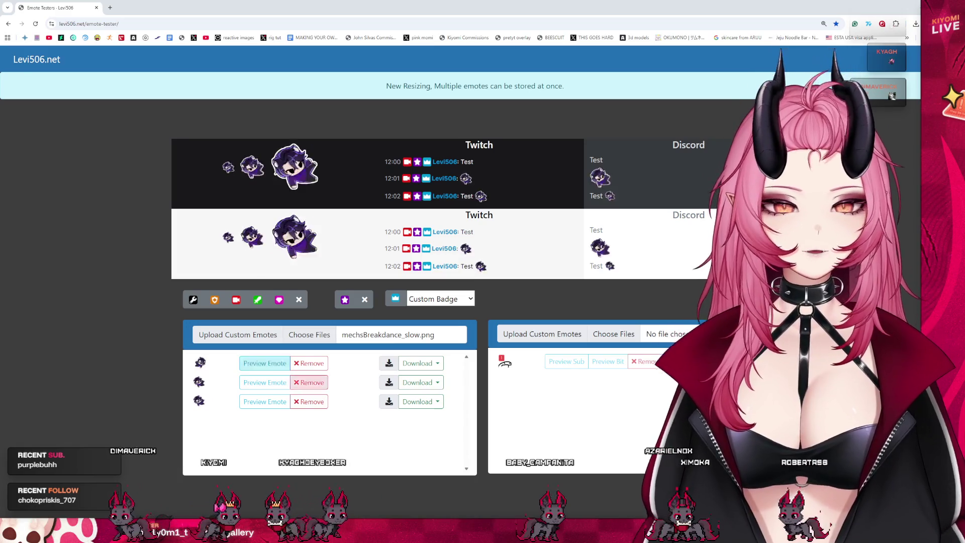
# Step: Remove all three uploaded emotes from the upload list
pyautogui.tripleClick(309, 363)
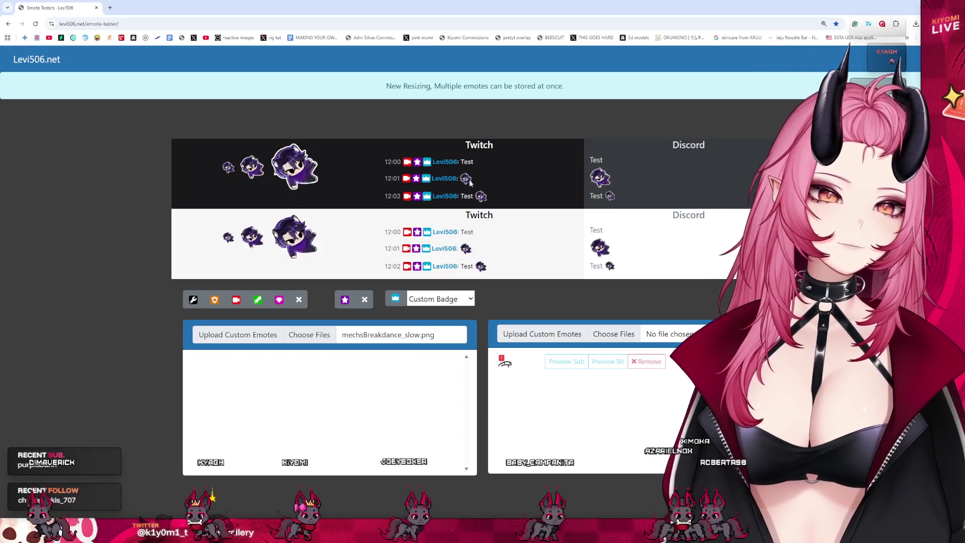